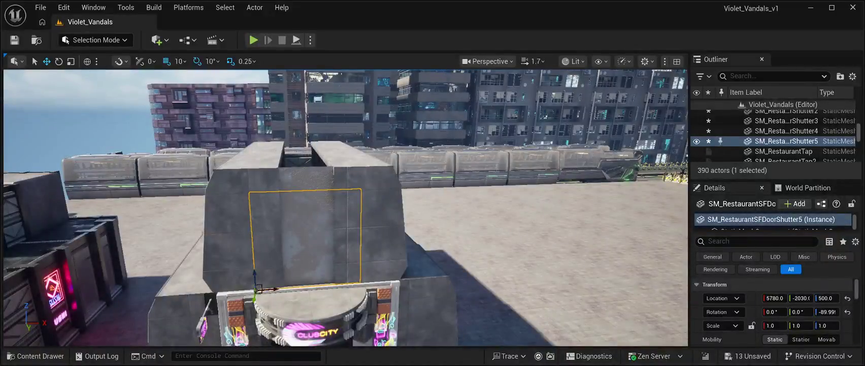
- Nudge slab SM_Slums52 along Y to reveal the shutter, then Alt-drag a raised copy, SM_Slums56, above it
{"action": "left_click", "coordinate": [310, 224]}
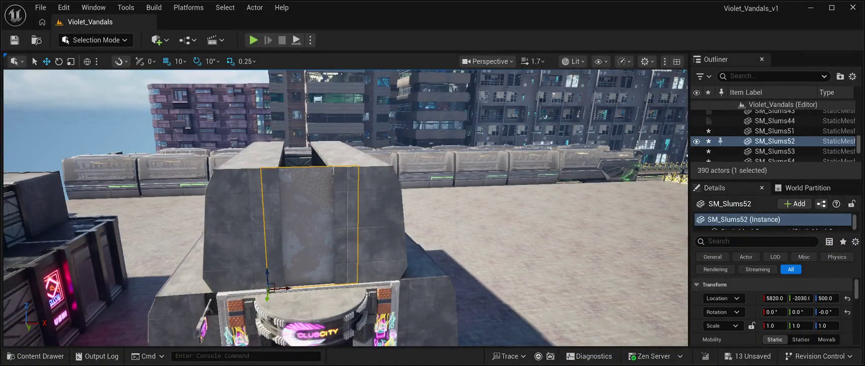
{"action": "mouse_move", "coordinate": [268, 297]}
{"action": "left_mouse_down"}
{"action": "mouse_move", "coordinate": [268, 244]}
{"action": "mouse_move", "coordinate": [268, 335]}
{"action": "left_mouse_up"}
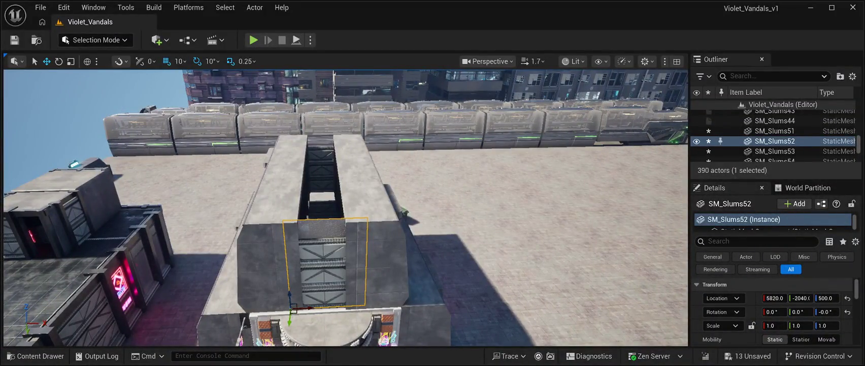
{"action": "left_click_drag", "start_coordinate": [290, 297], "coordinate": [303, 203], "text": "alt"}
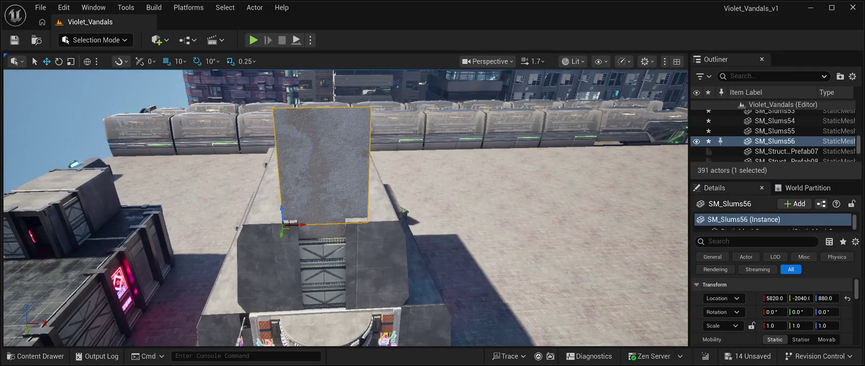
{"action": "left_click", "coordinate": [432, 229]}
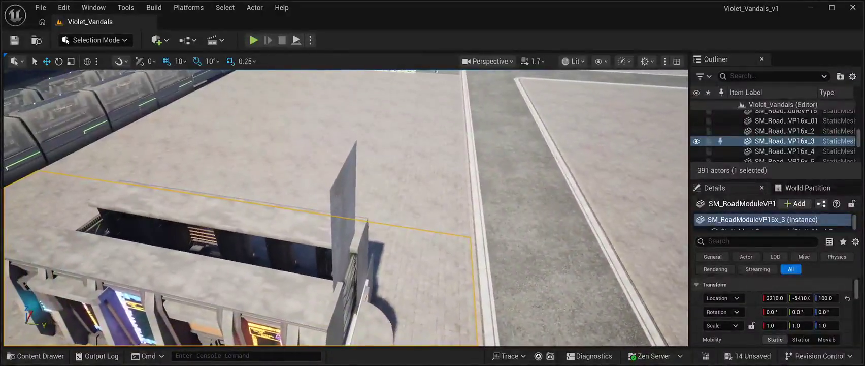
- Rotate SM_Slums56 about -90° on X so it lies flat across the roof opening
{"action": "left_click", "coordinate": [343, 213]}
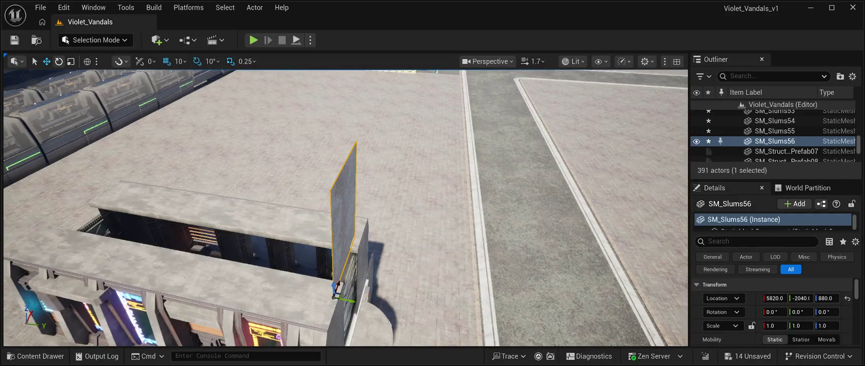
{"action": "left_click", "coordinate": [59, 61]}
{"action": "mouse_move", "coordinate": [414, 266]}
{"action": "left_mouse_down"}
{"action": "mouse_move", "coordinate": [414, 290]}
{"action": "mouse_move", "coordinate": [414, 244]}
{"action": "left_mouse_up"}
{"action": "mouse_move", "coordinate": [312, 213]}
{"action": "left_mouse_down"}
{"action": "mouse_move", "coordinate": [273, 172]}
{"action": "mouse_move", "coordinate": [167, 175]}
{"action": "mouse_move", "coordinate": [185, 223]}
{"action": "left_mouse_up"}
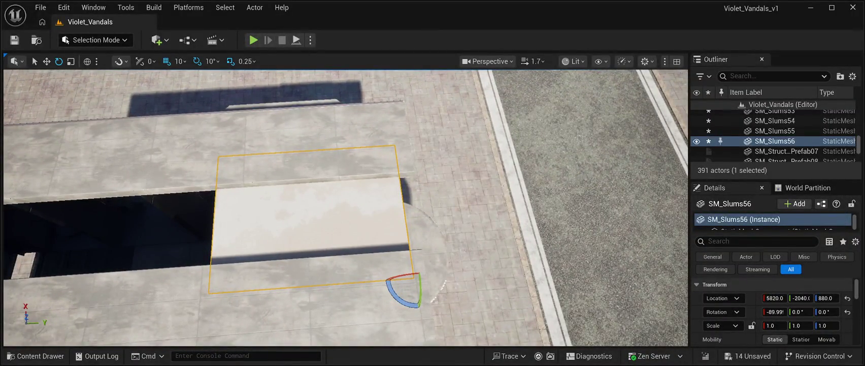
- Duplicate the flat panel twice, as SM_Slums57 and SM_Slums58, and slide the copies along the roof gap
{"action": "key", "text": "ctrl+d"}
{"action": "key", "text": "w"}
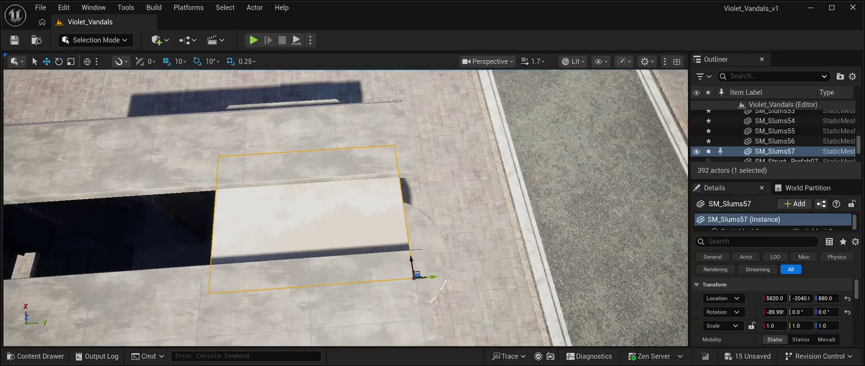
{"action": "mouse_move", "coordinate": [429, 277]}
{"action": "left_mouse_down"}
{"action": "mouse_move", "coordinate": [371, 271]}
{"action": "mouse_move", "coordinate": [213, 291]}
{"action": "left_mouse_up"}
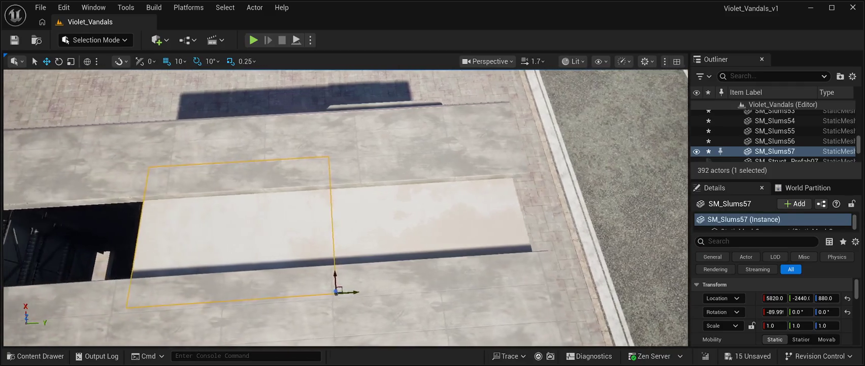
{"action": "key", "text": "a"}
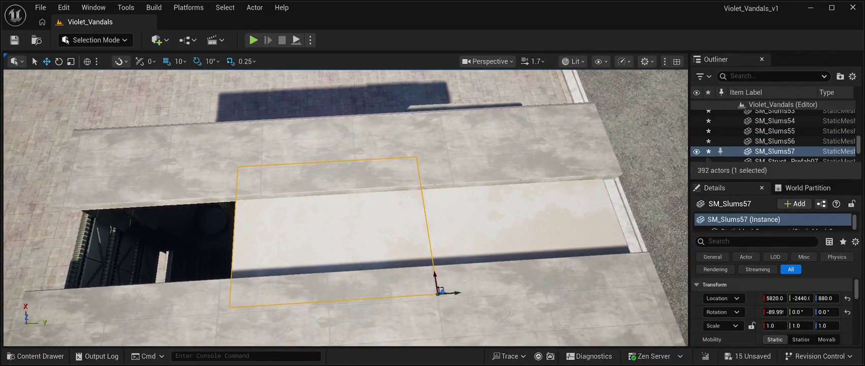
{"action": "key", "text": "ctrl+d"}
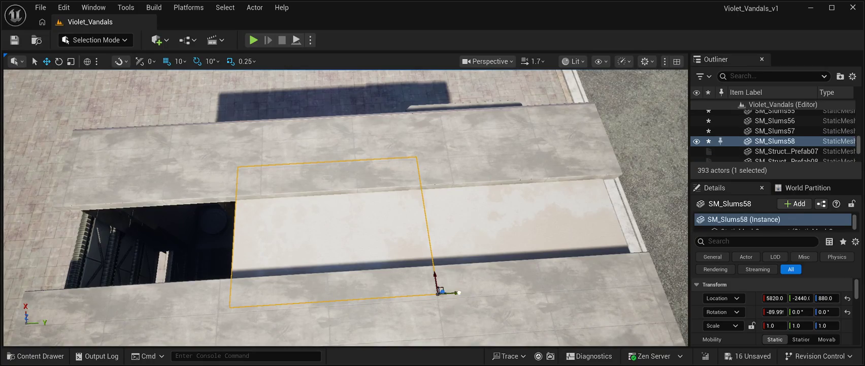
{"action": "mouse_move", "coordinate": [458, 292]}
{"action": "left_mouse_down"}
{"action": "mouse_move", "coordinate": [306, 291]}
{"action": "mouse_move", "coordinate": [278, 304]}
{"action": "left_mouse_up"}
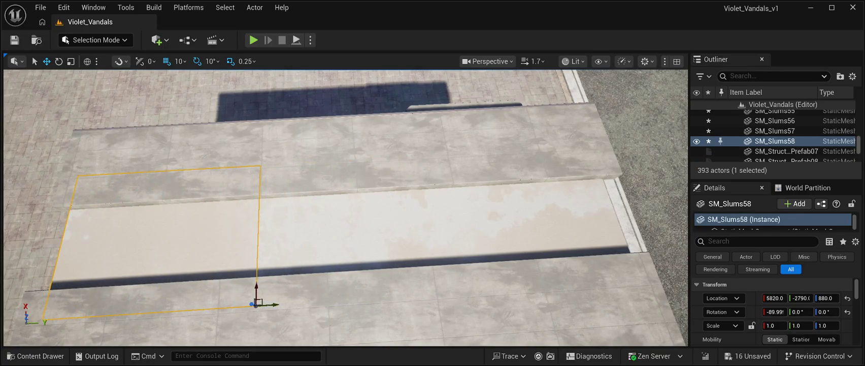
{"action": "left_click_drag", "start_coordinate": [346, 208], "coordinate": [277, 219]}
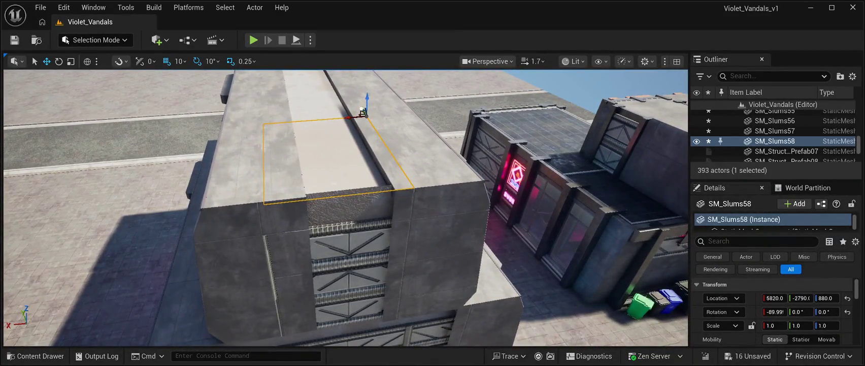
{"action": "left_click_drag", "start_coordinate": [362, 110], "coordinate": [363, 111]}
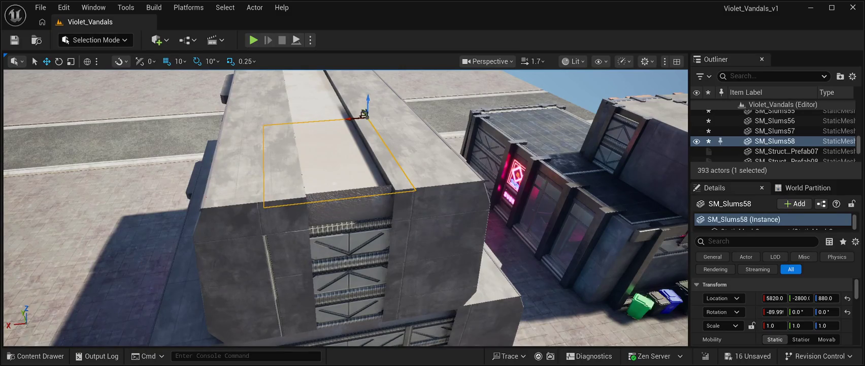
{"action": "left_click_drag", "start_coordinate": [366, 100], "coordinate": [367, 94]}
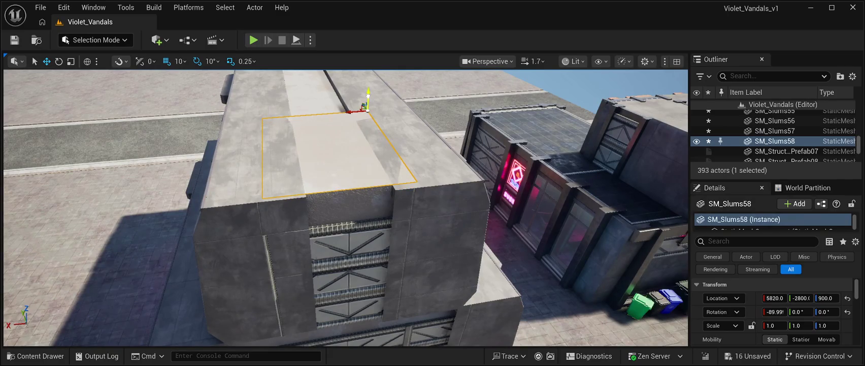
- Undo the roof slabs' raises back to height 890 and save the level
{"action": "key", "text": "f"}
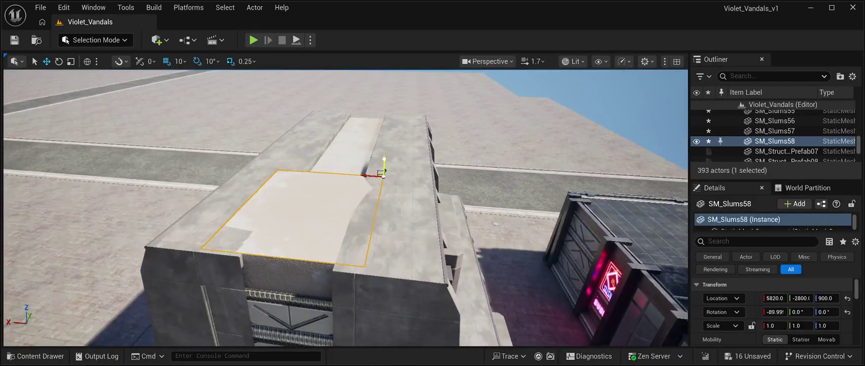
{"action": "key", "text": "ctrl+z"}
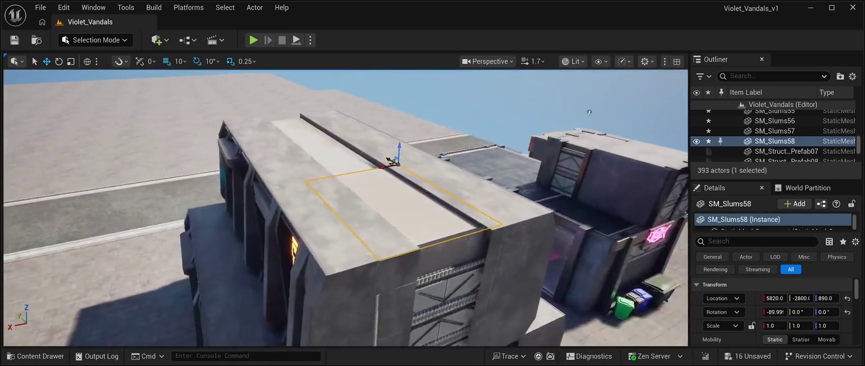
{"action": "key", "text": "ctrl+z"}
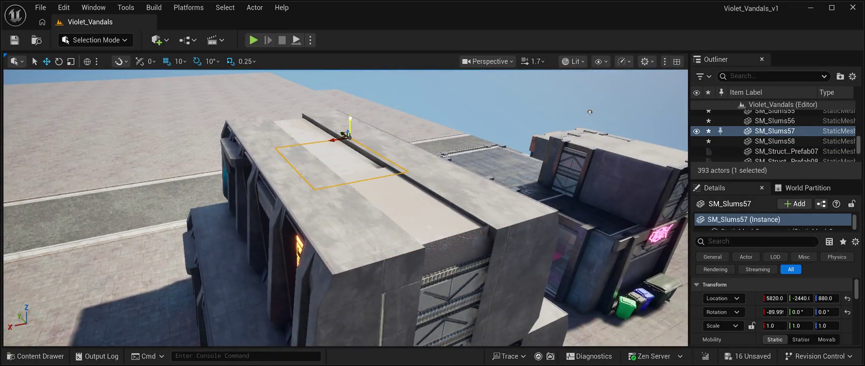
{"action": "key", "text": "ctrl+z"}
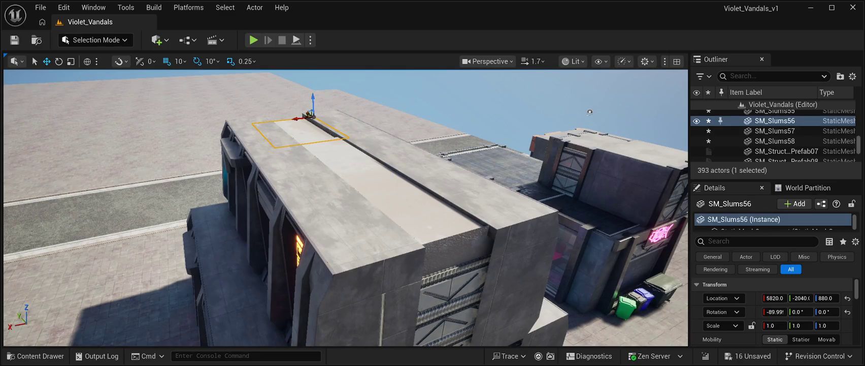
{"action": "key", "text": "ctrl+z"}
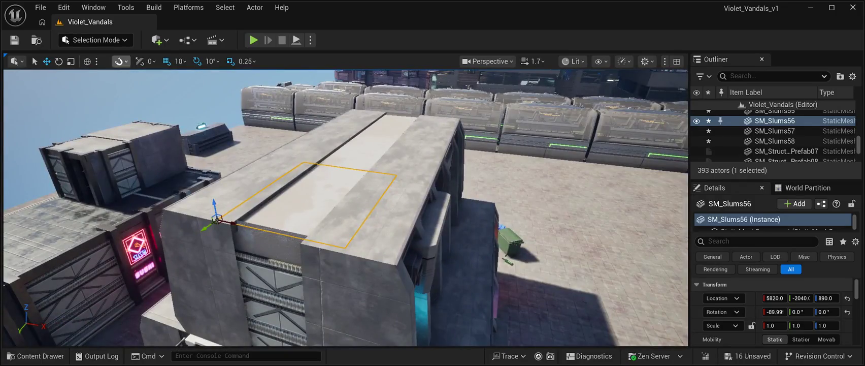
{"action": "key", "text": "ctrl+s"}
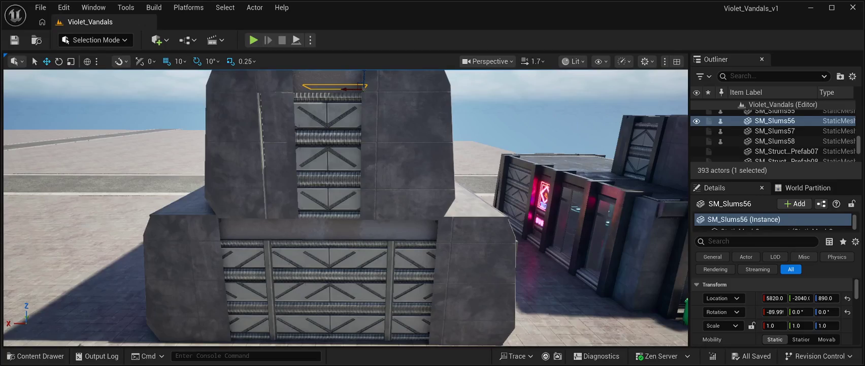
- Nudge the upper door shutter's Location Y slightly in Details, then deselect it and pull the camera back
{"action": "left_click", "coordinate": [328, 153]}
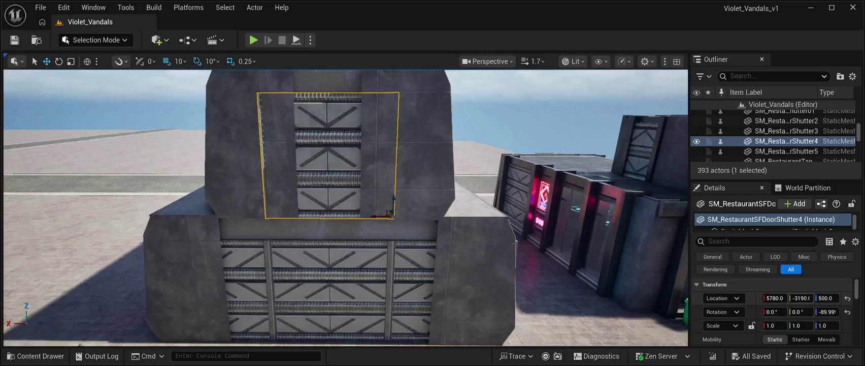
{"action": "left_click_drag", "start_coordinate": [801, 297], "coordinate": [802, 298]}
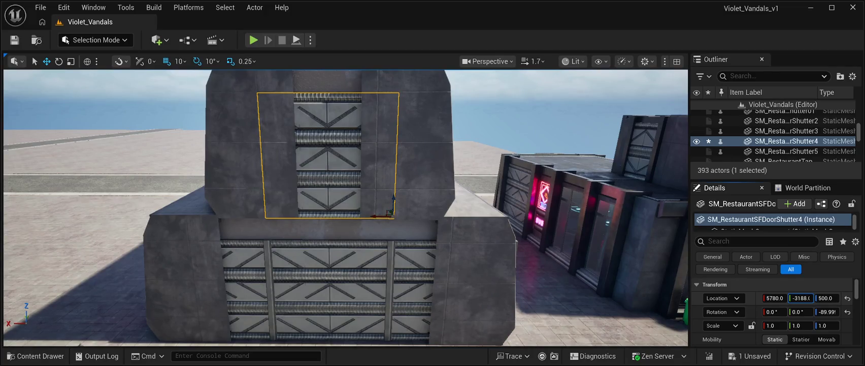
{"action": "scroll", "coordinate": [774, 136], "scroll_direction": "up", "scroll_amount": 10}
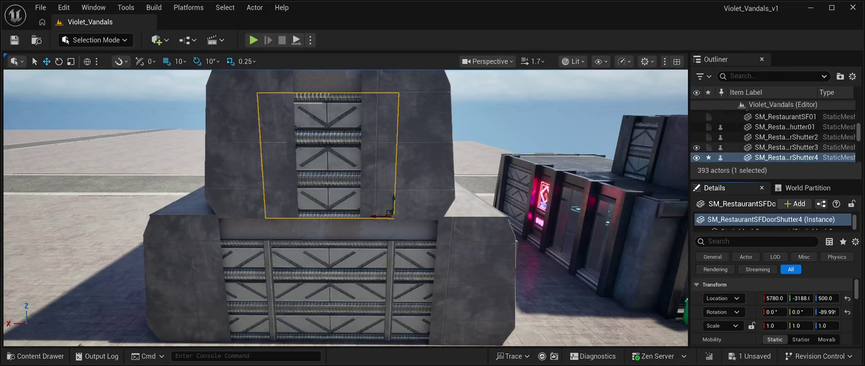
{"action": "scroll", "coordinate": [774, 136], "scroll_direction": "up", "scroll_amount": 5}
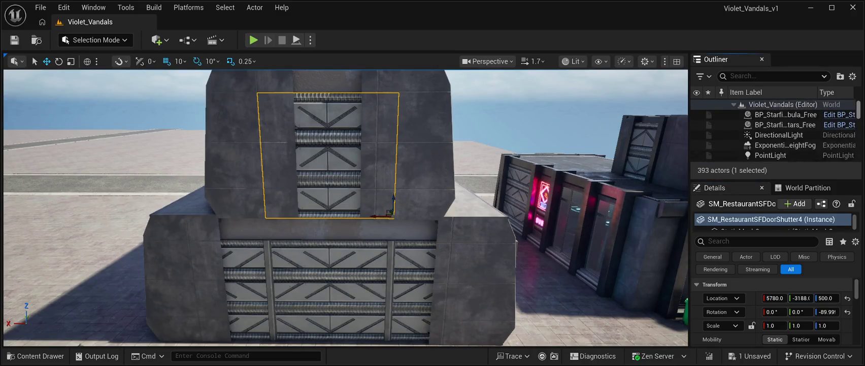
{"action": "left_click", "coordinate": [772, 104]}
{"action": "mouse_move", "coordinate": [345, 208]}
{"action": "left_mouse_down"}
{"action": "mouse_move", "coordinate": [331, 165]}
{"action": "mouse_move", "coordinate": [344, 202]}
{"action": "mouse_move", "coordinate": [314, 203]}
{"action": "mouse_move", "coordinate": [378, 203]}
{"action": "left_mouse_up"}
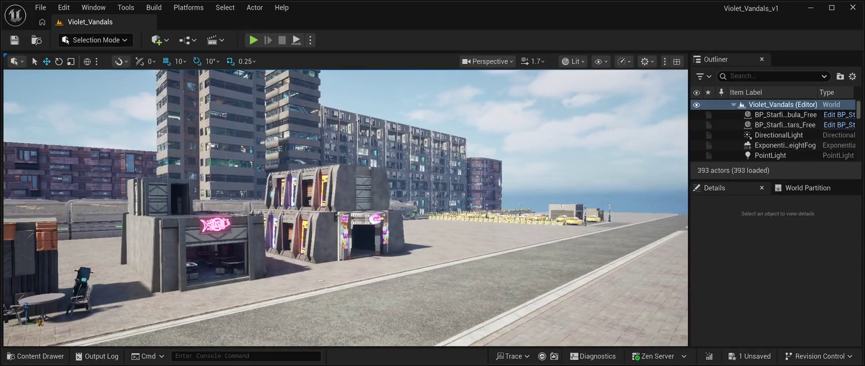
- Save the level and launch Play In Editor with Alt+P
{"action": "left_click", "coordinate": [14, 40]}
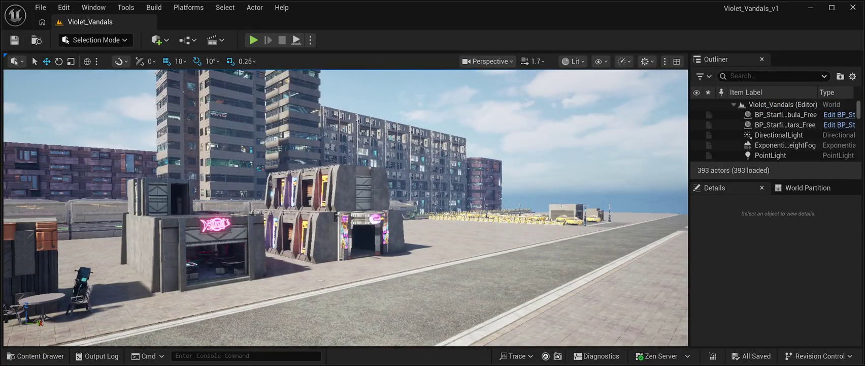
{"action": "key", "text": "alt+p"}
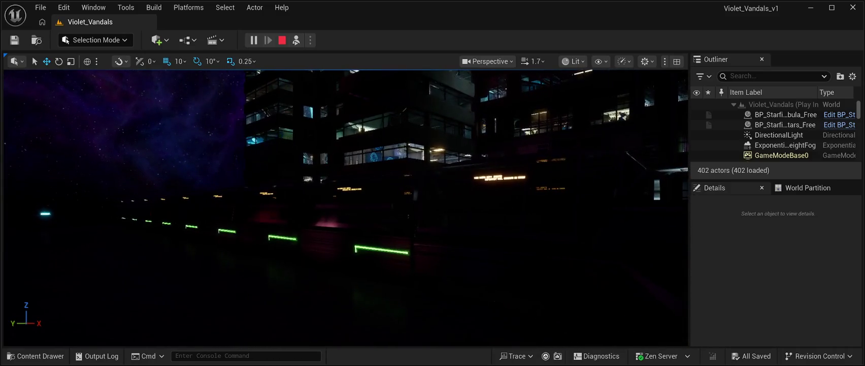
- Stop play, fly past the pizza stand and neon shops in F11 immersive view, then replay the level
{"action": "key", "text": "Escape"}
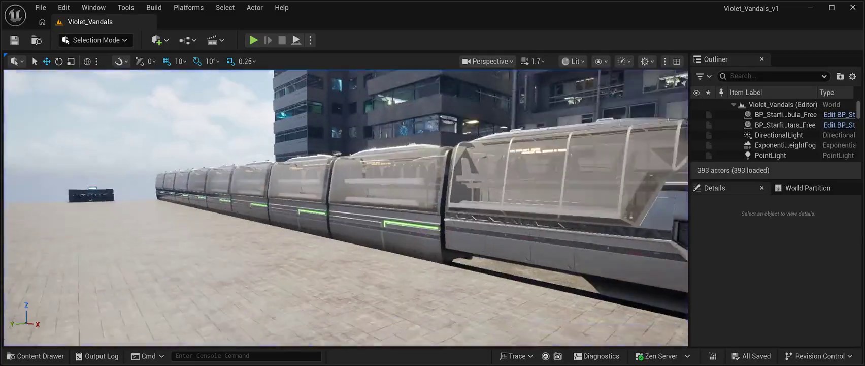
{"action": "key", "text": "w"}
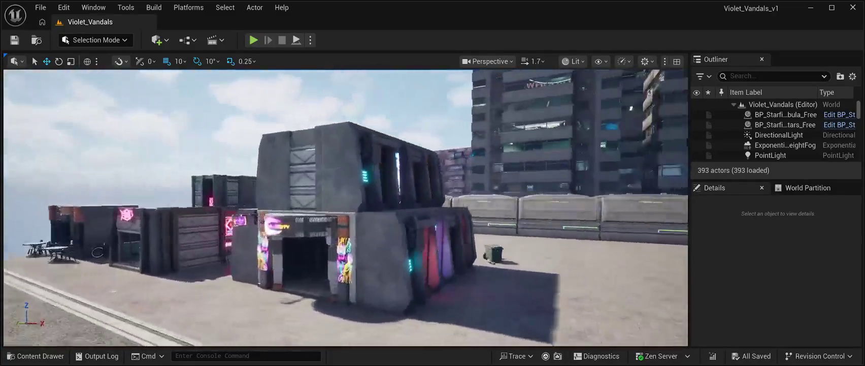
{"action": "key", "text": "s"}
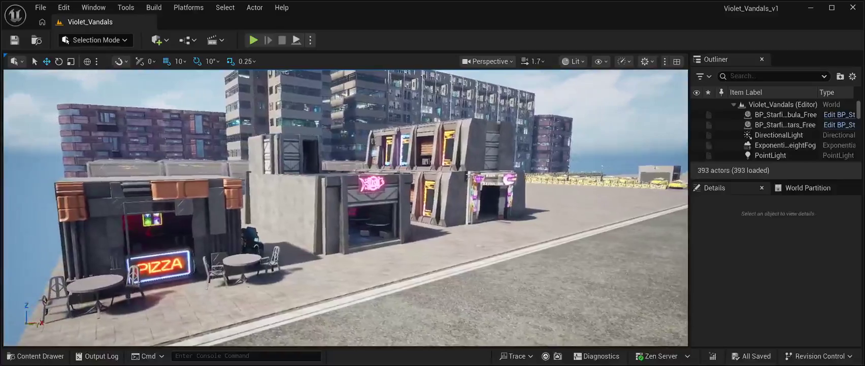
{"action": "key", "text": "F11"}
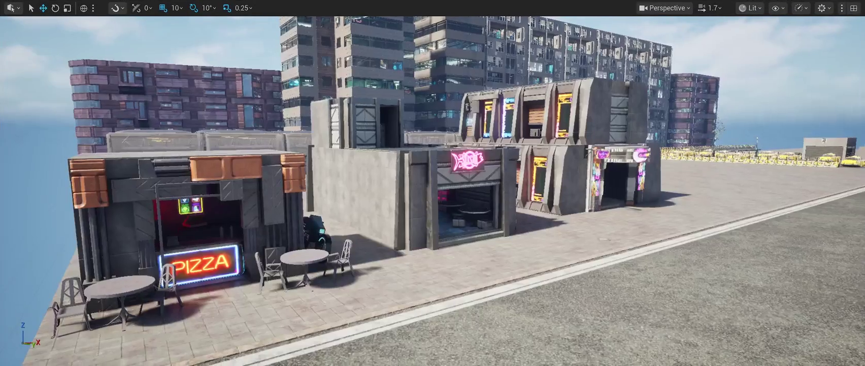
{"action": "key", "text": "w"}
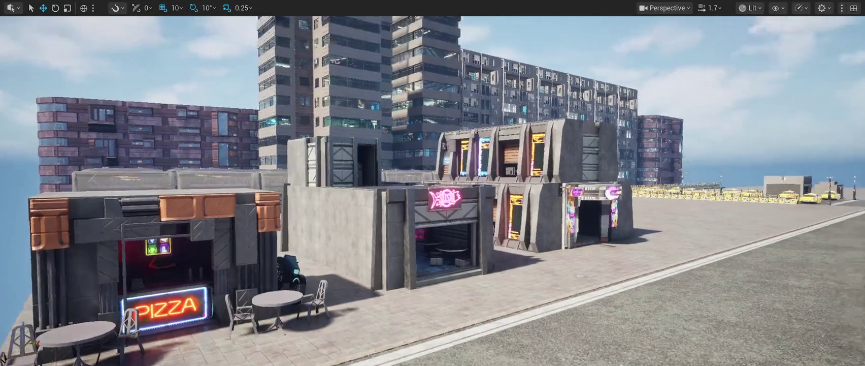
{"action": "key", "text": "a"}
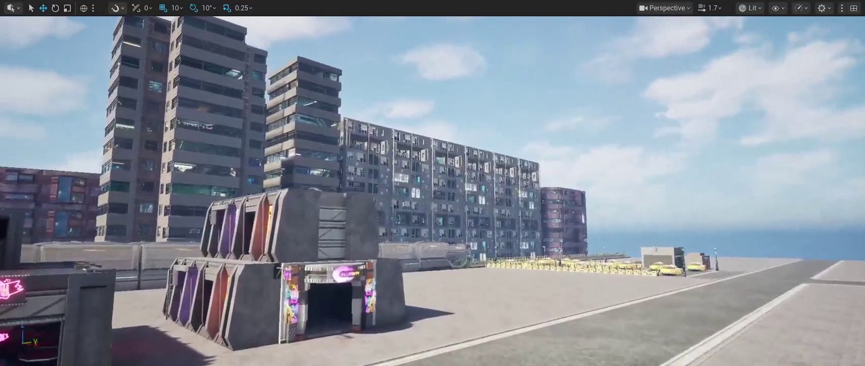
{"action": "left_click_drag", "start_coordinate": [432, 203], "coordinate": [376, 81]}
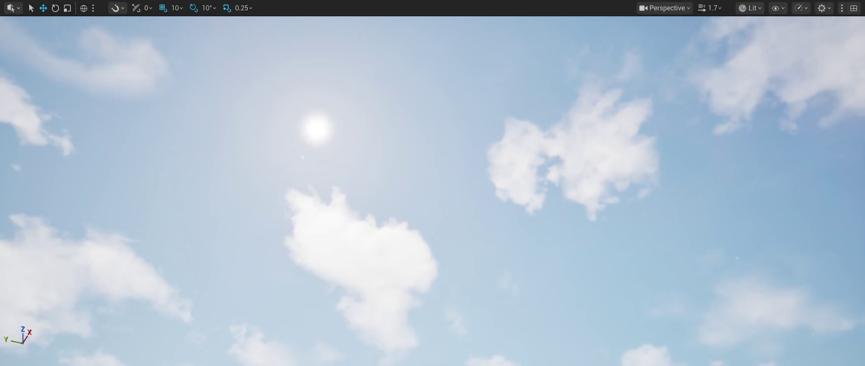
{"action": "mouse_move", "coordinate": [432, 183]}
{"action": "left_mouse_down"}
{"action": "mouse_move", "coordinate": [433, 264]}
{"action": "mouse_move", "coordinate": [462, 231]}
{"action": "left_mouse_up"}
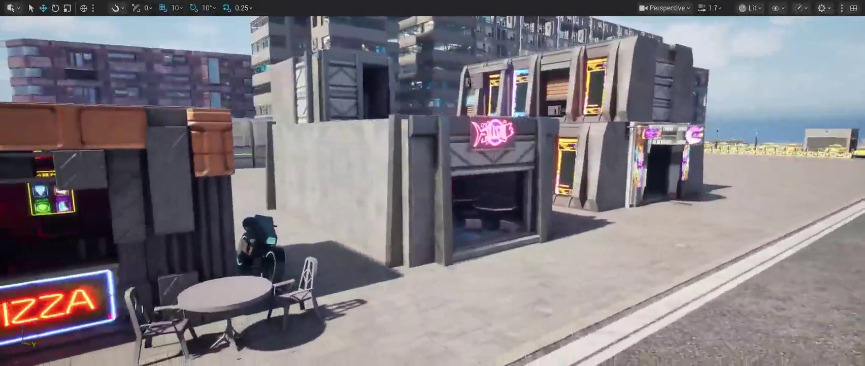
{"action": "mouse_move", "coordinate": [433, 203]}
{"action": "left_mouse_down"}
{"action": "mouse_move", "coordinate": [432, 229]}
{"action": "mouse_move", "coordinate": [422, 213]}
{"action": "left_mouse_up"}
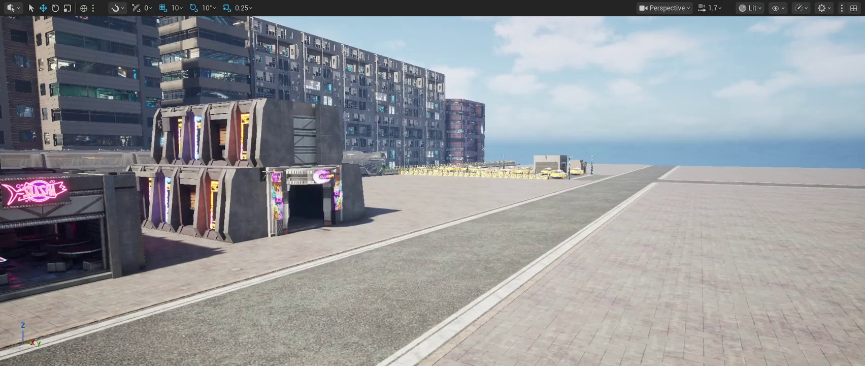
{"action": "key", "text": "F11"}
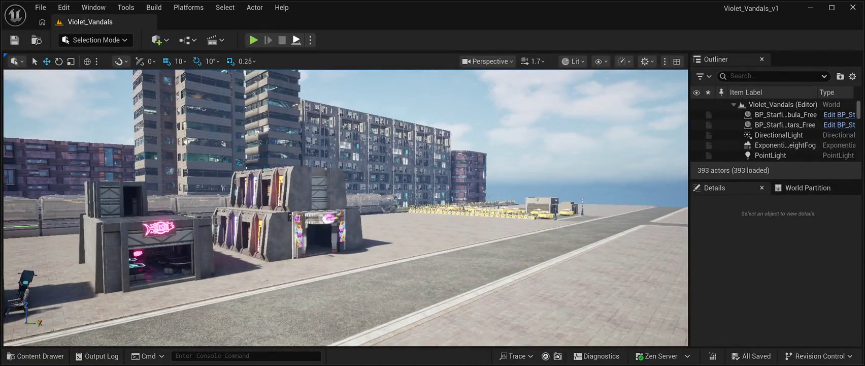
{"action": "key", "text": "alt+p"}
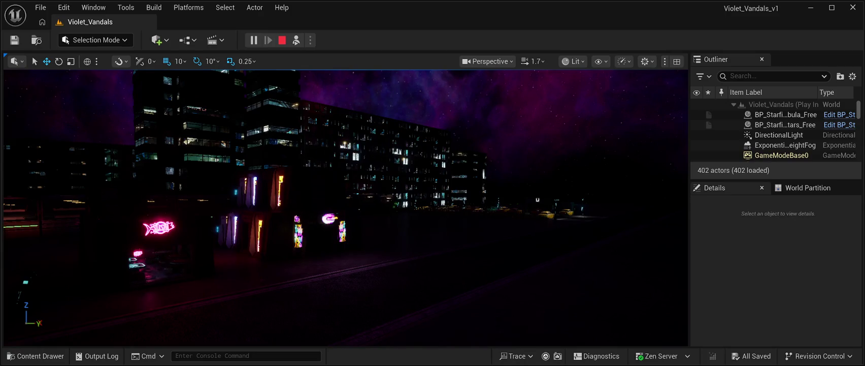
- End the night Play-In-Editor run with Esc, then later relaunch it with Alt+P
{"action": "key", "text": "Escape"}
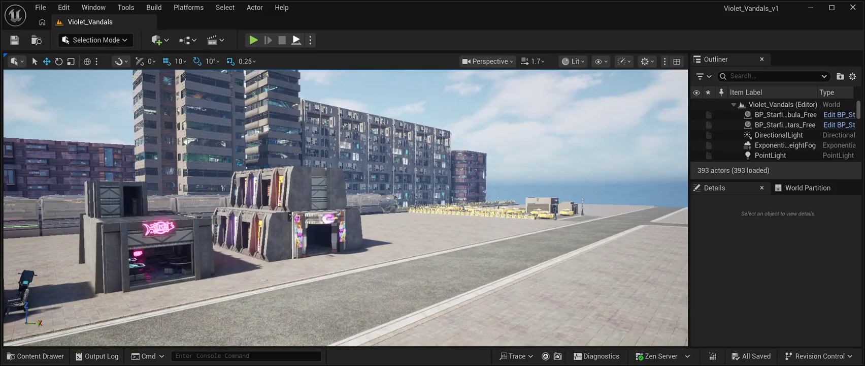
{"action": "key", "text": "alt+p"}
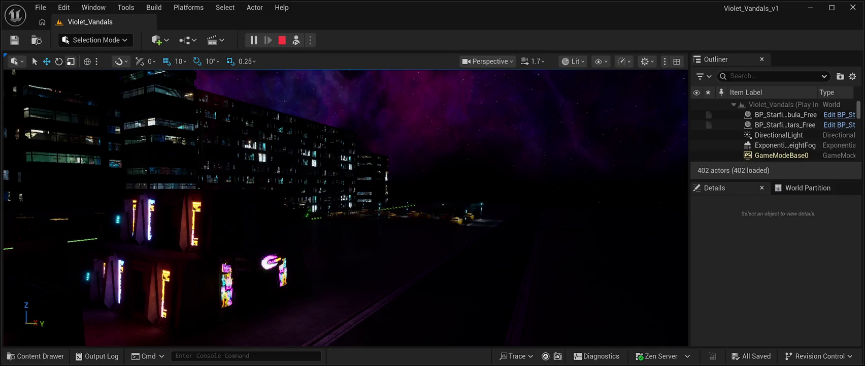
- Open the Edit menu while the level is running
{"action": "left_click", "coordinate": [63, 7]}
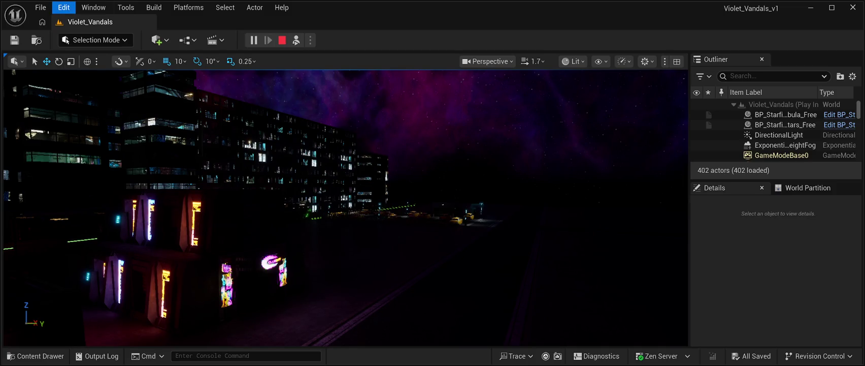
- Dismiss the Edit menu and select the BP_Starfield_bgNebula_Free actor to inspect it
{"action": "key", "text": "Escape"}
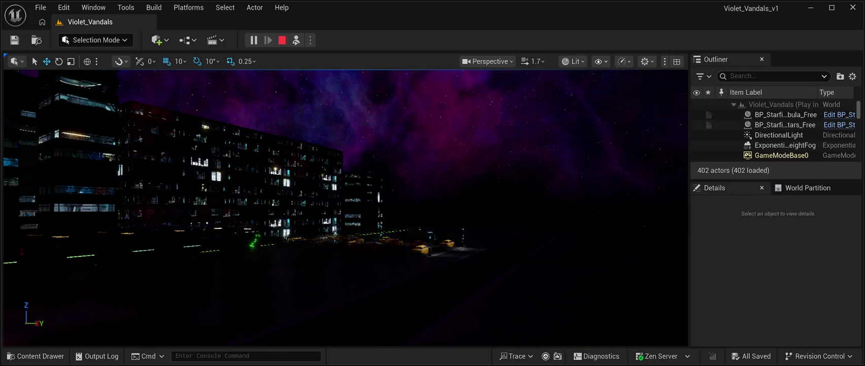
{"action": "left_click", "coordinate": [785, 115]}
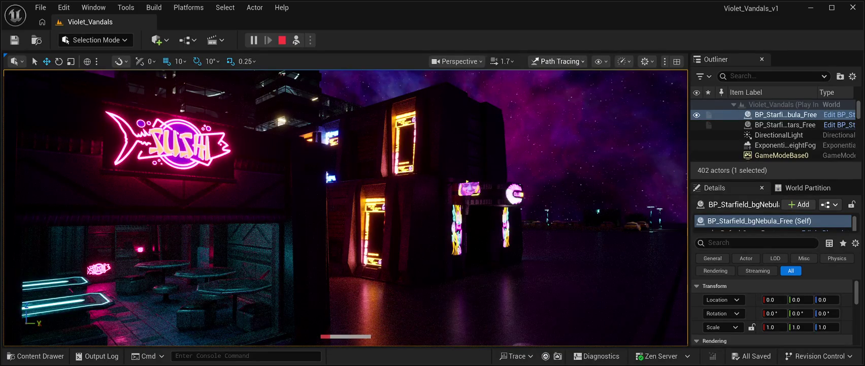
- Switch the viewport from Path Tracing back to the Lit view mode
{"action": "key", "text": "alt+4"}
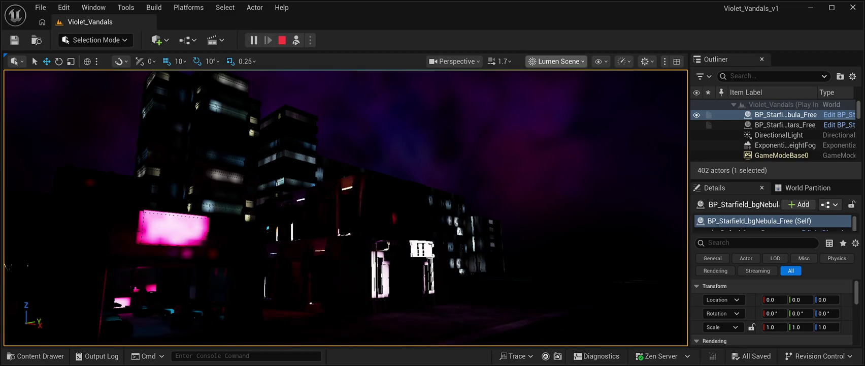
- Cycle the viewport through Lit, Unlit, Wireframe, Lit Wireframe, Detail Lighting, Lighting Only and Light Complexity
{"action": "key", "text": "alt+4"}
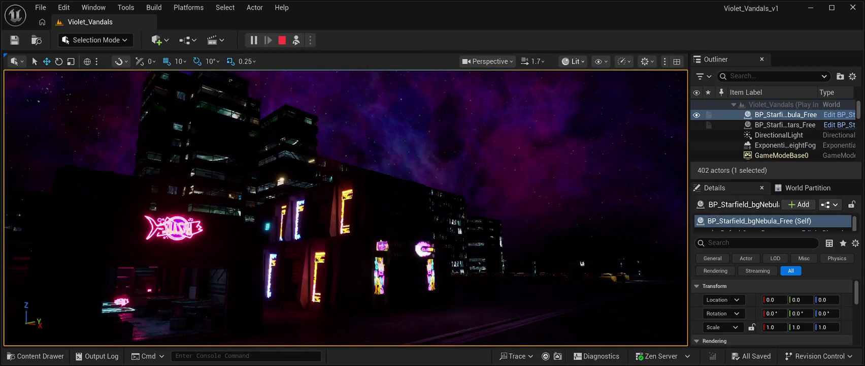
{"action": "key", "text": "alt+3"}
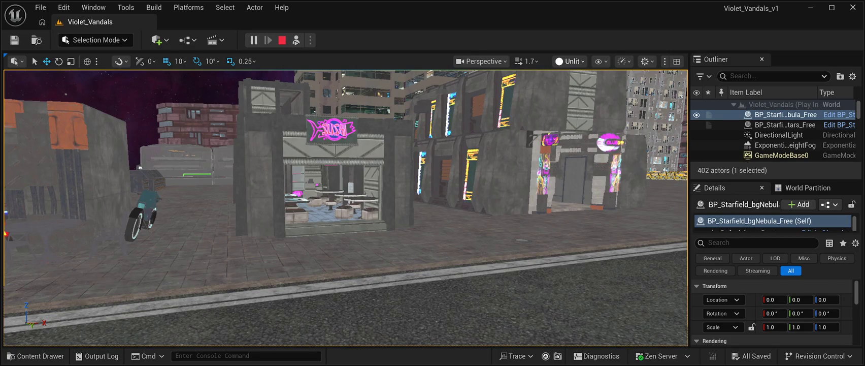
{"action": "key", "text": "alt+2"}
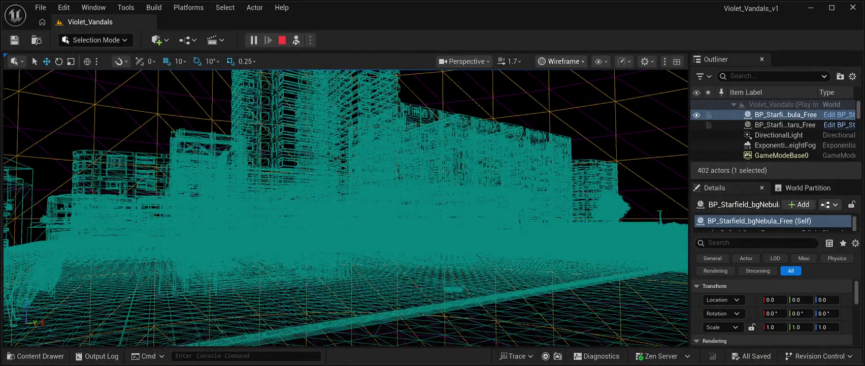
{"action": "key", "text": "alt+4"}
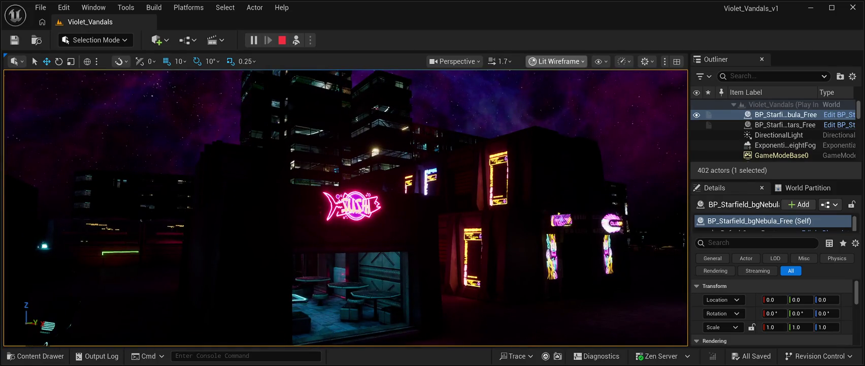
{"action": "key", "text": "alt+5"}
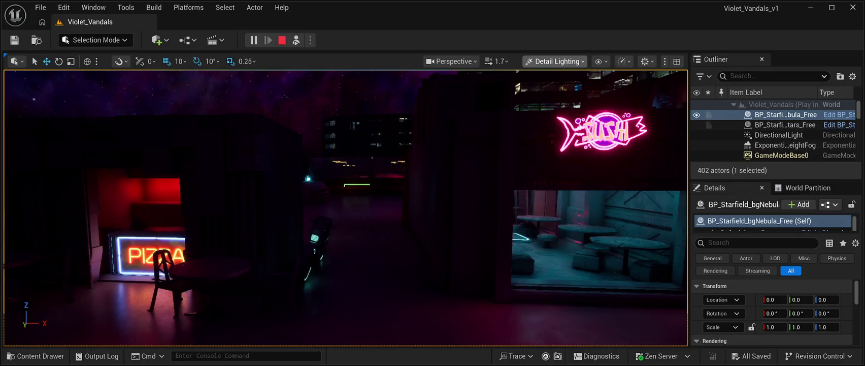
{"action": "key", "text": "alt+6"}
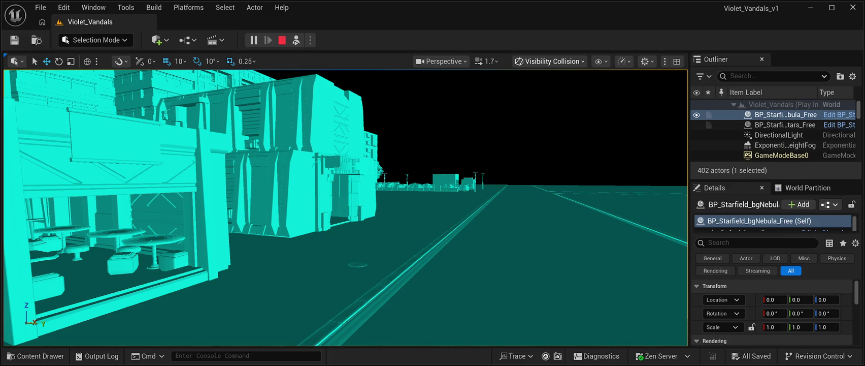
{"action": "key", "text": "alt+7"}
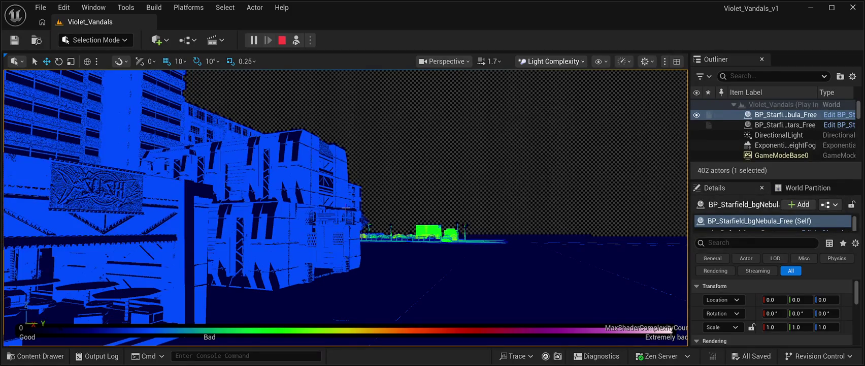
- Return the viewport from Light Complexity to the normal Lit view of the neon street
{"action": "key", "text": "alt+4"}
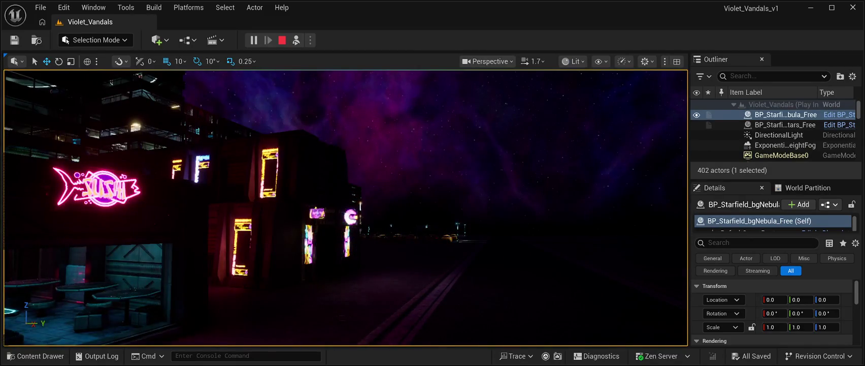